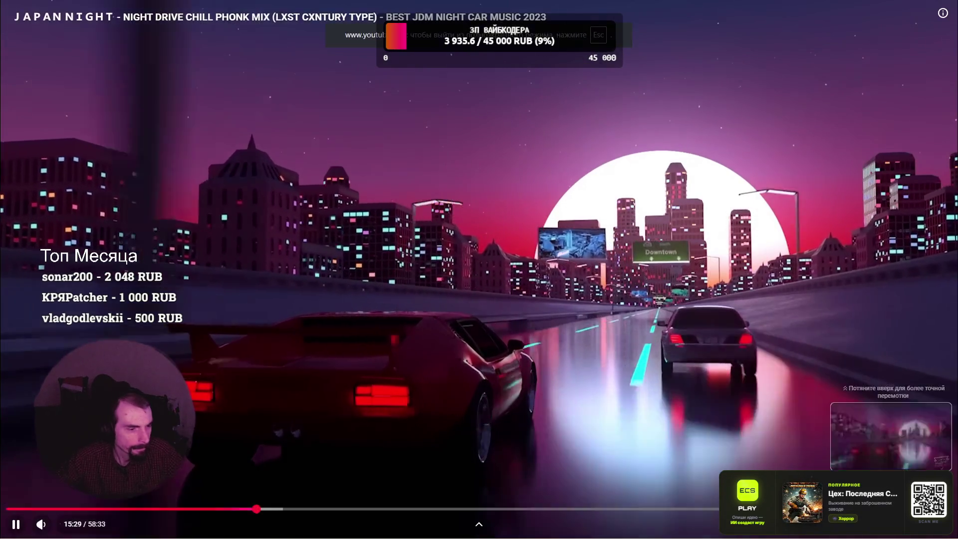
Step: Exit fullscreen video and open the local Orda Survivor page (123.html) in a new tab
{"action": "key", "text": "Escape"}
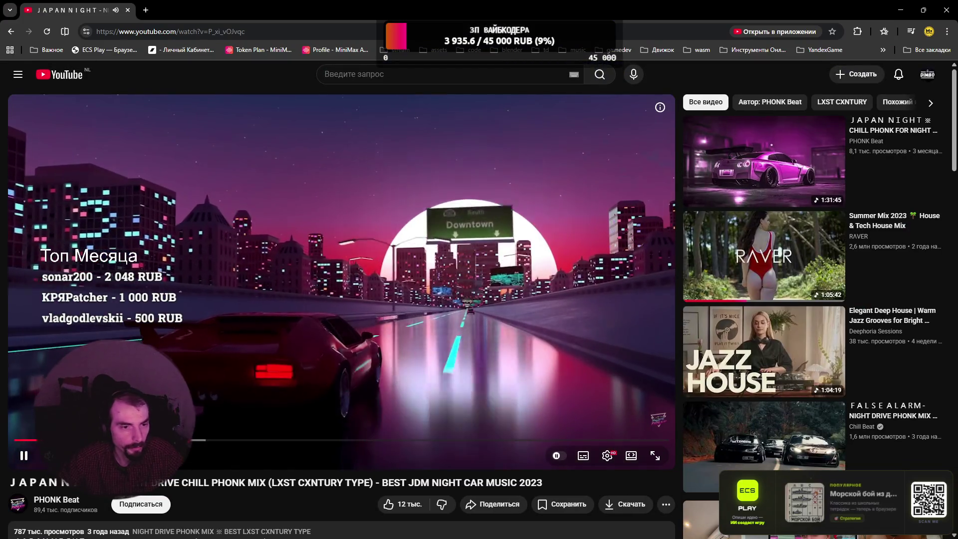
{"action": "left_click_drag", "start_coordinate": [451, 0], "coordinate": [450, 15]}
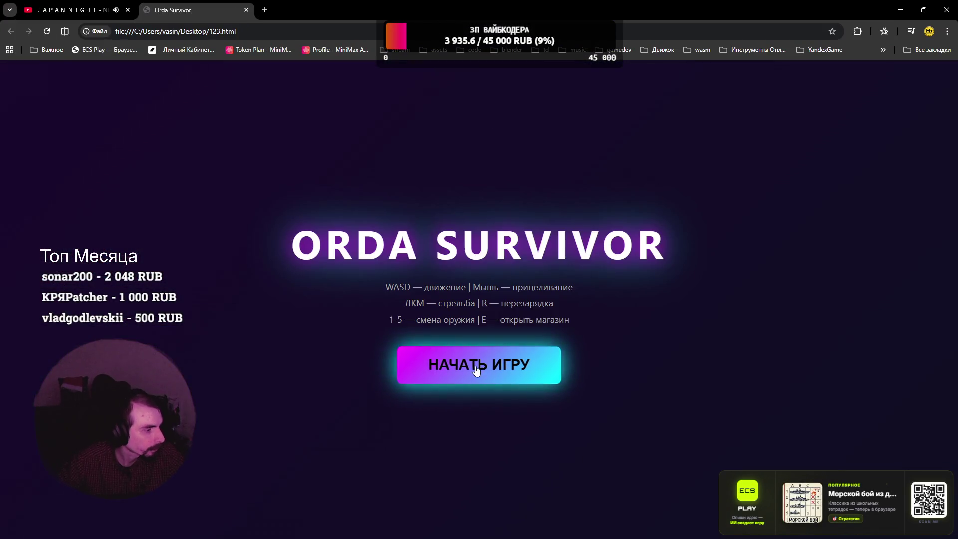
Step: Start an Orda Survivor game, shoot the pistol at the enemy cubes, then close the game tab
{"action": "left_click", "coordinate": [477, 370]}
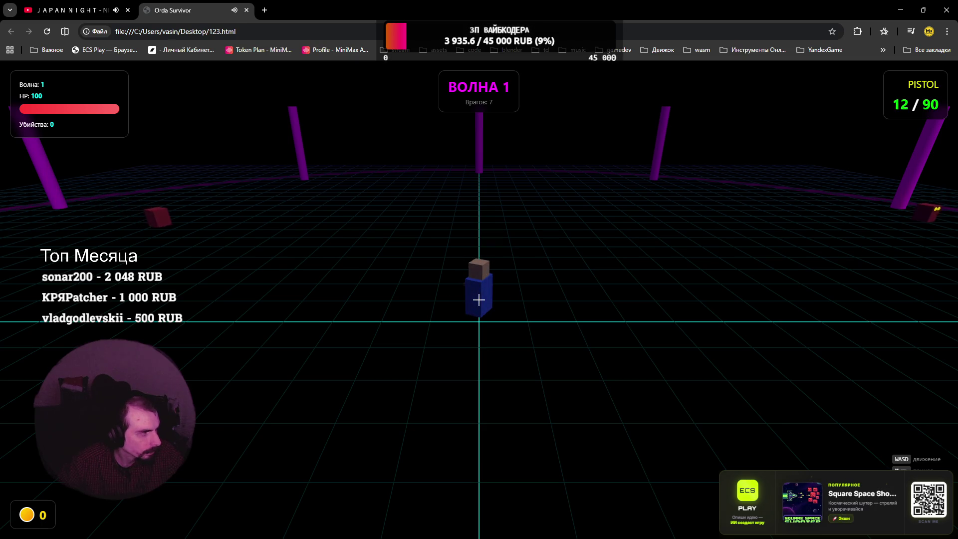
{"action": "left_click", "coordinate": [479, 299]}
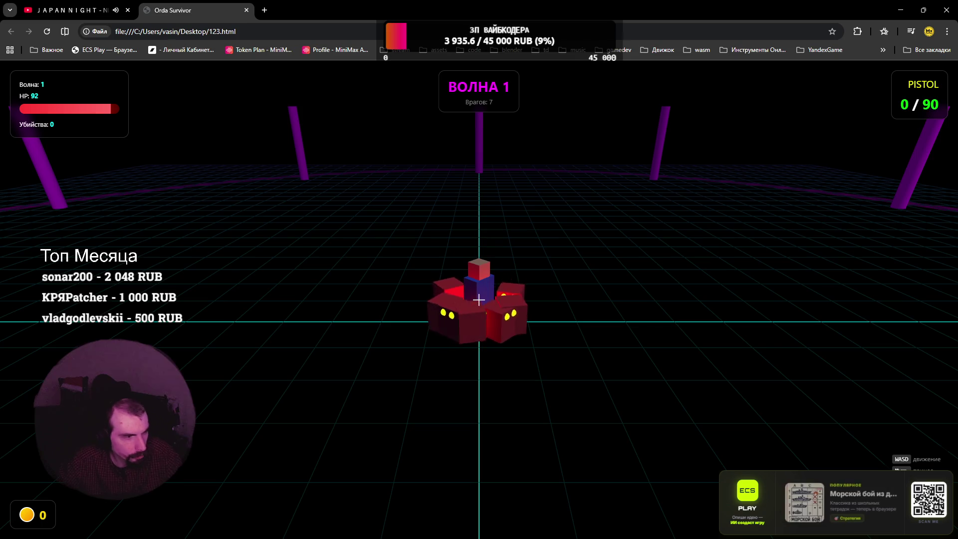
{"action": "left_click", "coordinate": [246, 11]}
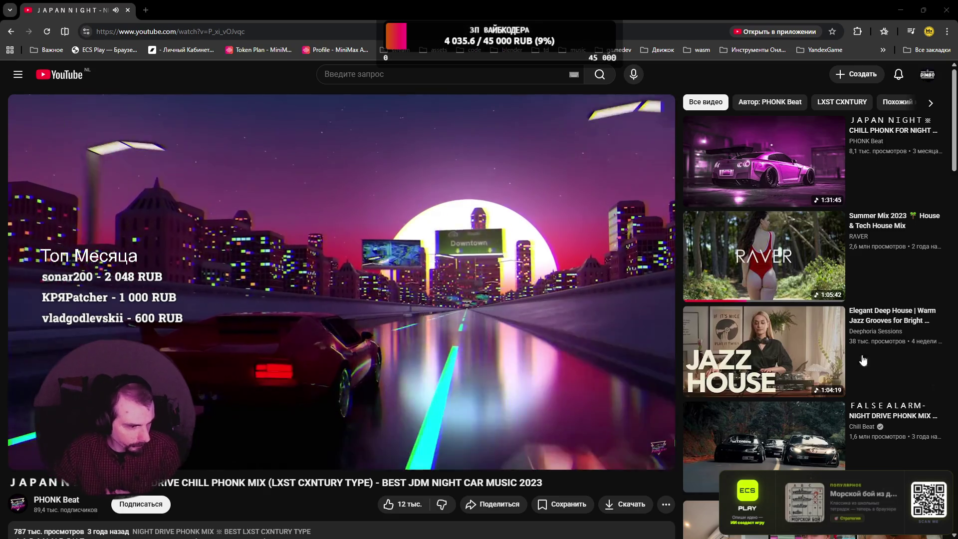
Step: Play the JAPAN NIGHT drive mix video in fullscreen
{"action": "left_click", "coordinate": [654, 456]}
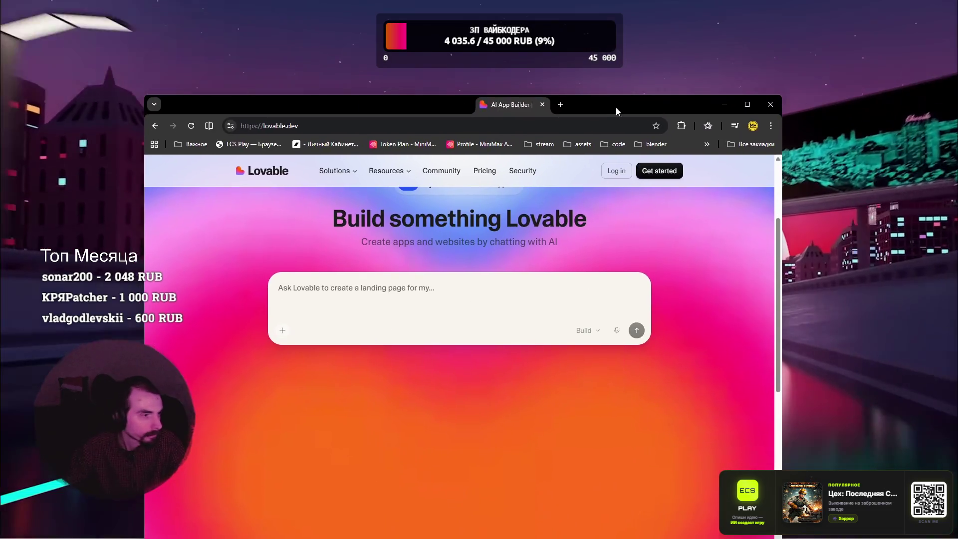
Step: Accept the Lovable cookie notice and briefly select the 'Build something Lovable' heading
{"action": "scroll", "coordinate": [632, 105], "scroll_direction": "down", "scroll_amount": 3}
{"action": "scroll", "coordinate": [585, 231], "scroll_direction": "up", "scroll_amount": 4}
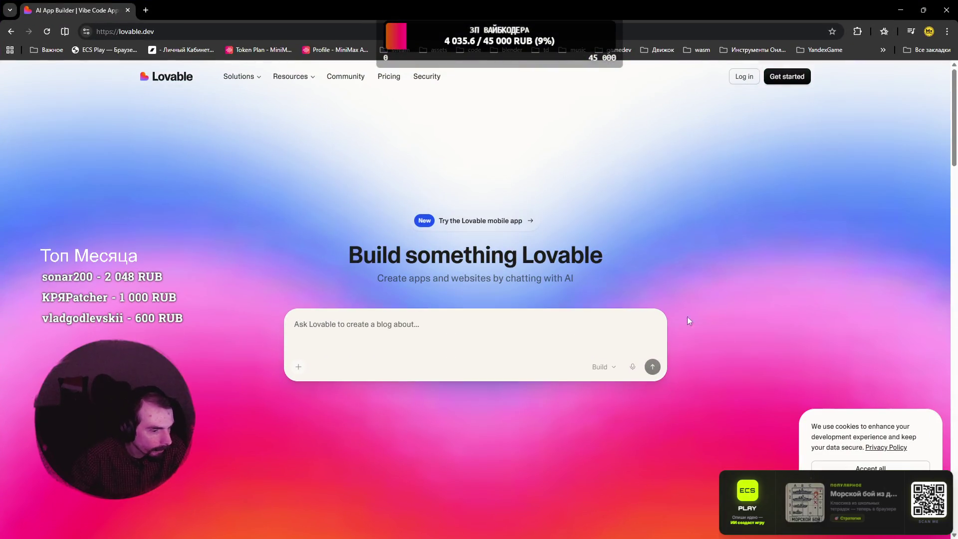
{"action": "left_click", "coordinate": [871, 471]}
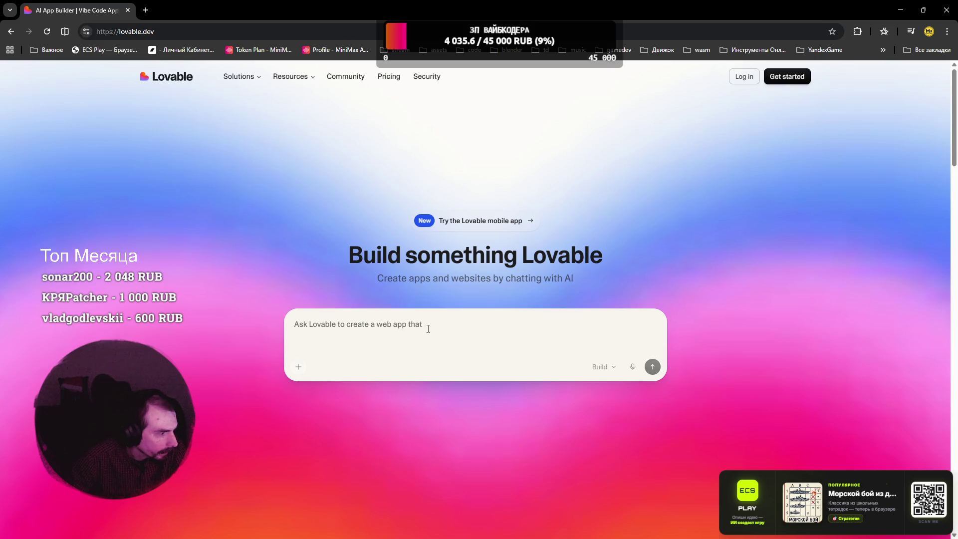
{"action": "triple_click", "coordinate": [373, 256]}
{"action": "left_click", "coordinate": [468, 291]}
Step: Scroll through the lovable.dev homepage sections and back up, then close the browser window
{"action": "scroll", "coordinate": [459, 295], "scroll_direction": "down", "scroll_amount": 20}
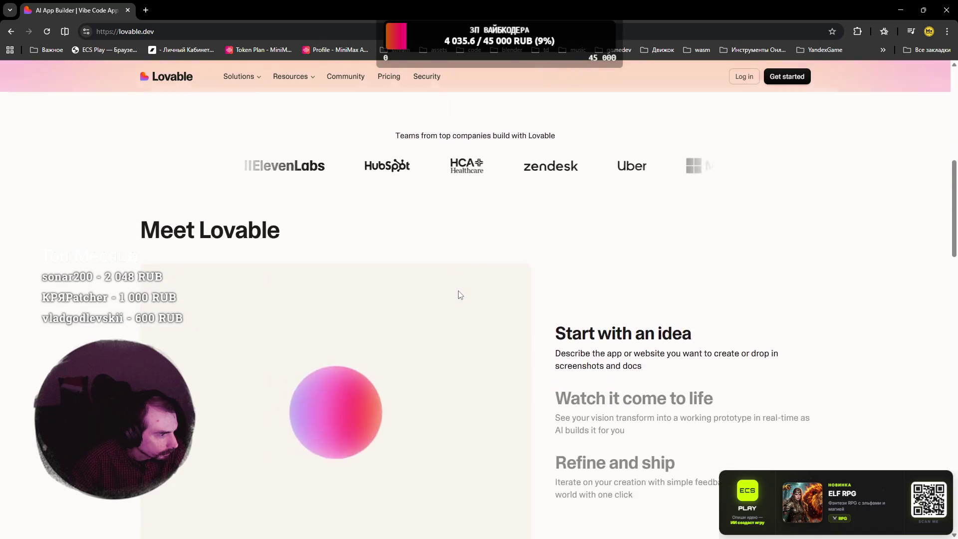
{"action": "scroll", "coordinate": [460, 296], "scroll_direction": "up", "scroll_amount": 6}
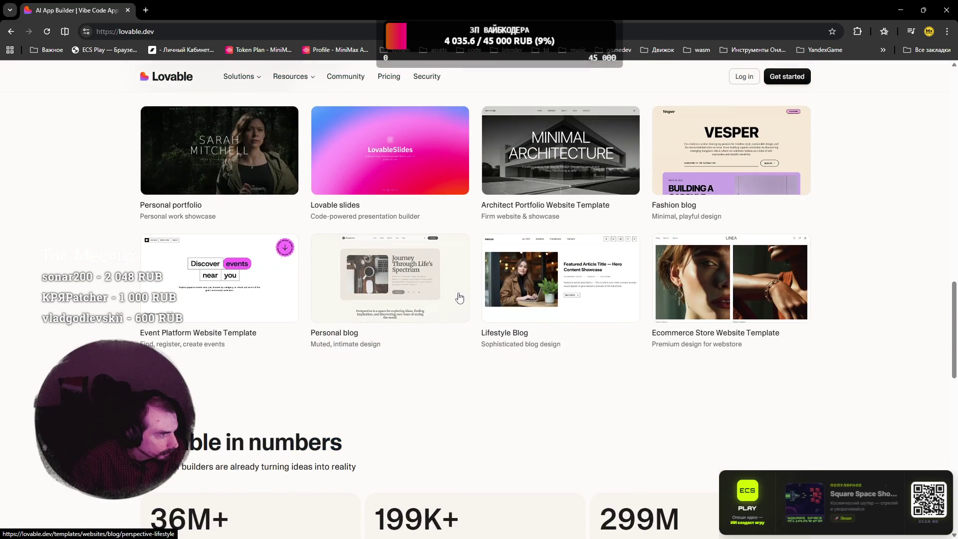
{"action": "scroll", "coordinate": [460, 297], "scroll_direction": "down", "scroll_amount": 15}
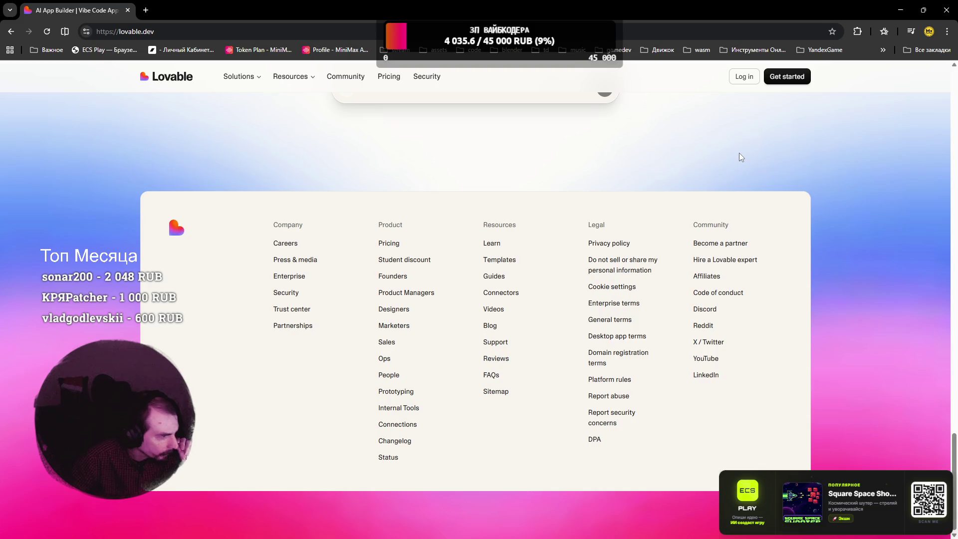
{"action": "scroll", "coordinate": [740, 157], "scroll_direction": "up", "scroll_amount": 20}
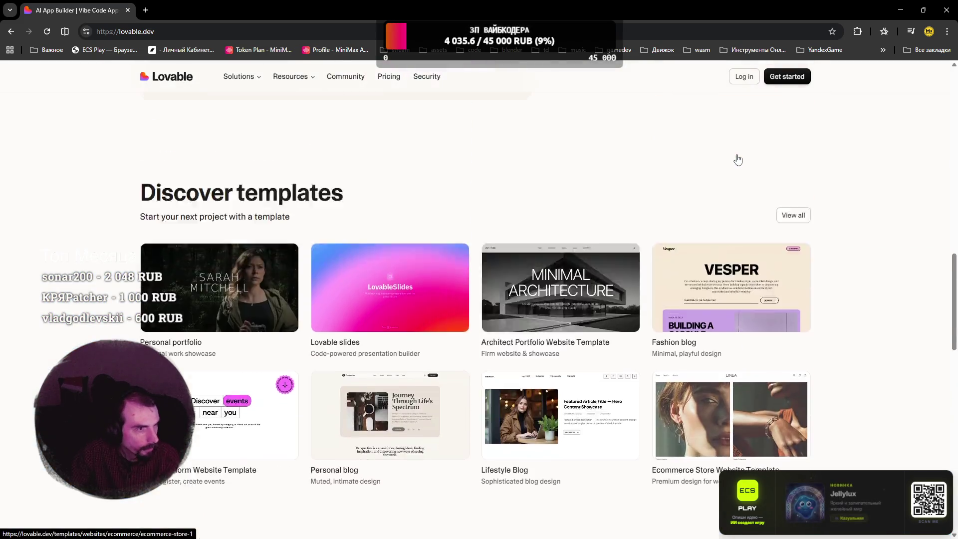
{"action": "scroll", "coordinate": [738, 160], "scroll_direction": "up", "scroll_amount": 10}
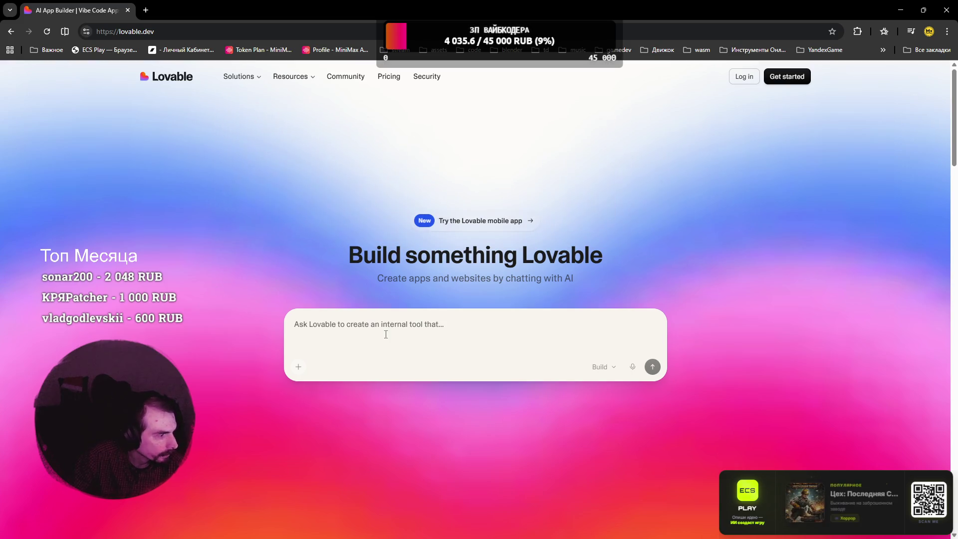
{"action": "left_click", "coordinate": [953, 13]}
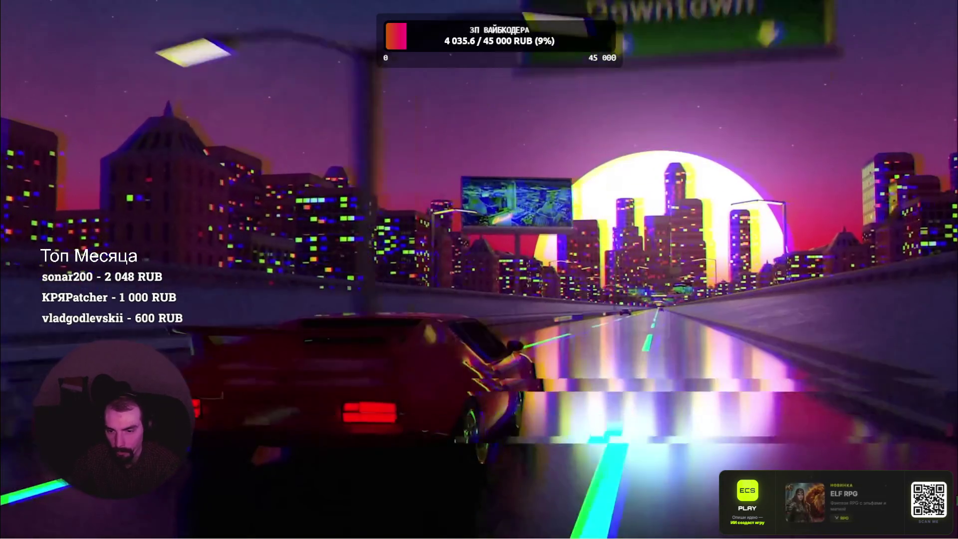
Step: Drag the ecsplay.ru browser into view, maximize it, and scroll the game catalogue
{"action": "left_click_drag", "start_coordinate": [777, 112], "coordinate": [538, 73]}
{"action": "double_click", "coordinate": [538, 73]}
{"action": "scroll", "coordinate": [664, 201], "scroll_direction": "down", "scroll_amount": 8}
{"action": "scroll", "coordinate": [664, 201], "scroll_direction": "down", "scroll_amount": 3}
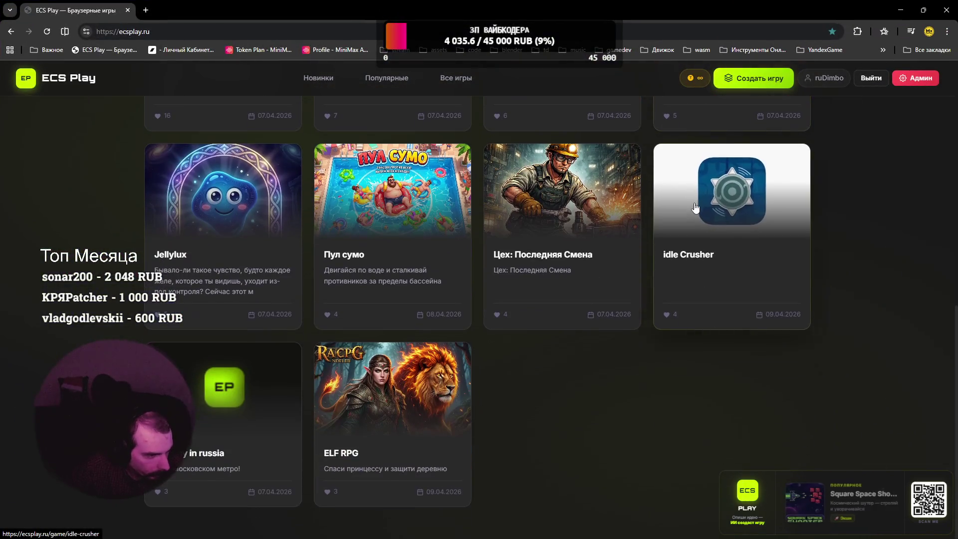
{"action": "scroll", "coordinate": [714, 177], "scroll_direction": "up", "scroll_amount": 10}
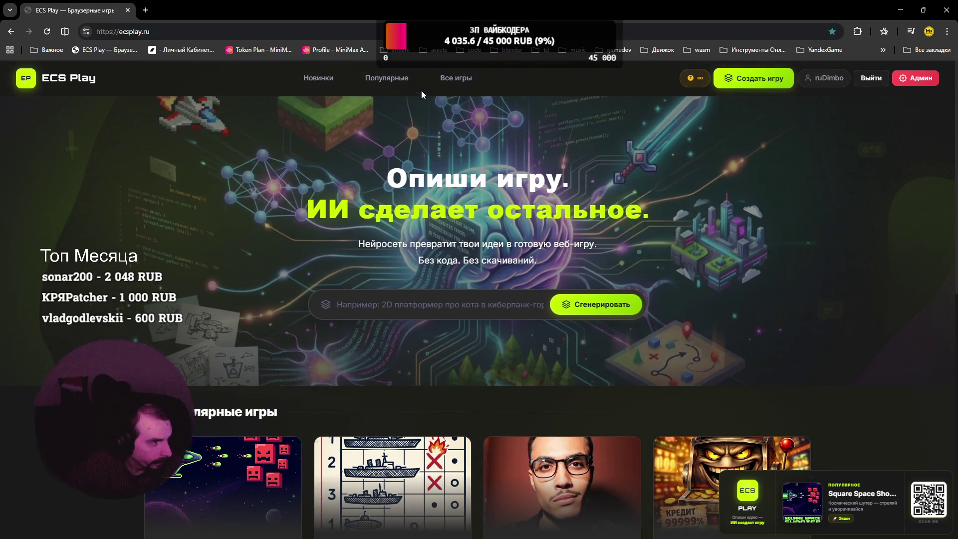
{"action": "scroll", "coordinate": [480, 153], "scroll_direction": "down", "scroll_amount": 10}
{"action": "scroll", "coordinate": [475, 166], "scroll_direction": "up", "scroll_amount": 10}
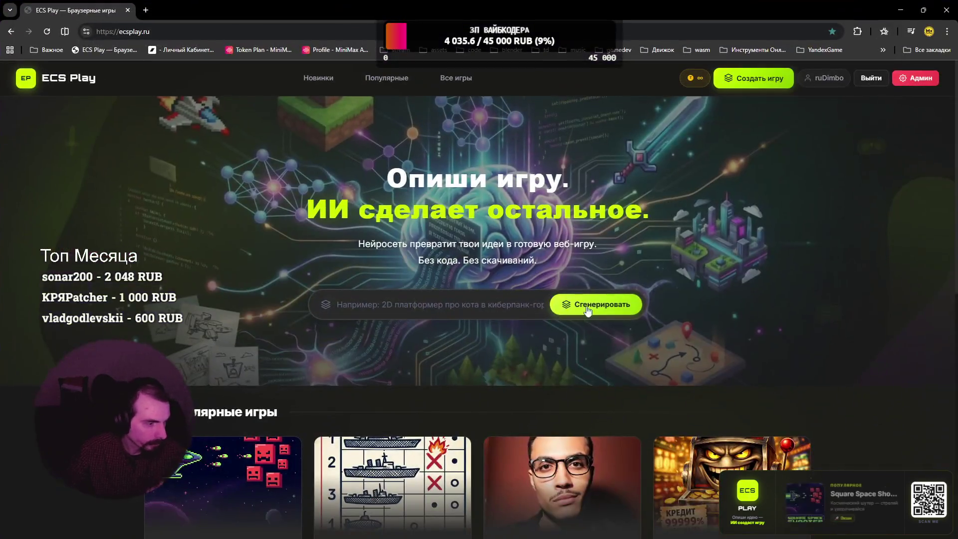
Step: Focus the ECS Play prompt field and scroll through the Все игры game grid and back
{"action": "scroll", "coordinate": [584, 313], "scroll_direction": "down", "scroll_amount": 10}
{"action": "scroll", "coordinate": [634, 342], "scroll_direction": "up", "scroll_amount": 8}
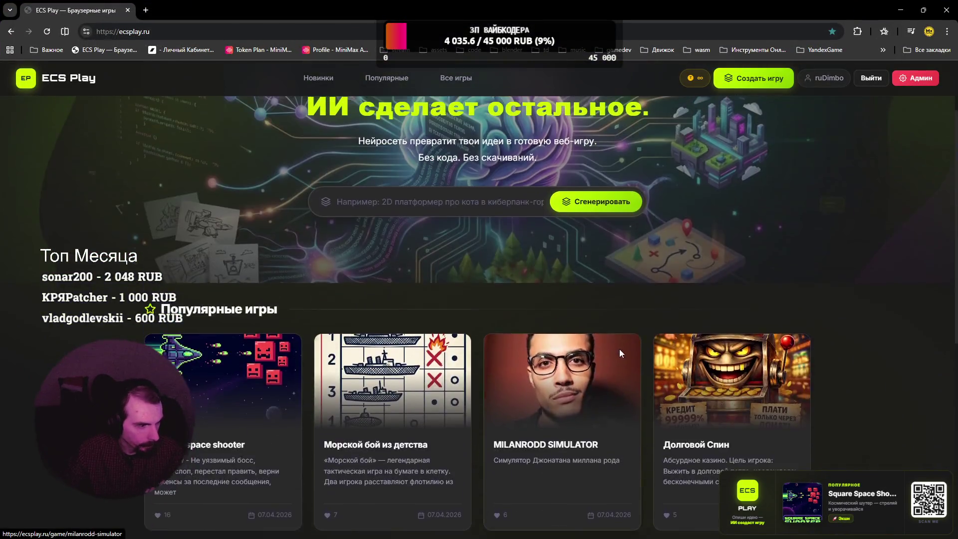
{"action": "scroll", "coordinate": [621, 351], "scroll_direction": "up", "scroll_amount": 2}
{"action": "left_click", "coordinate": [495, 299]}
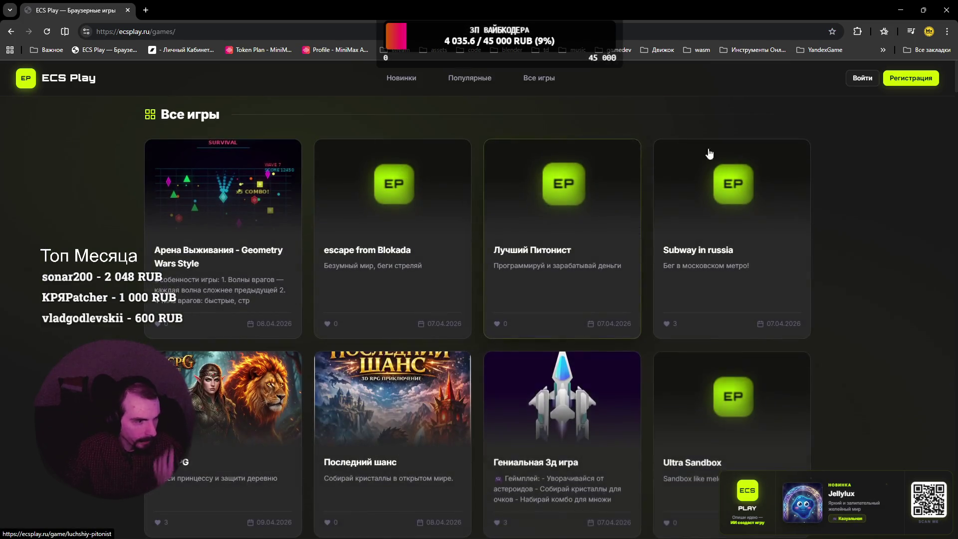
{"action": "scroll", "coordinate": [834, 172], "scroll_direction": "down", "scroll_amount": 4}
{"action": "scroll", "coordinate": [828, 179], "scroll_direction": "down", "scroll_amount": 7}
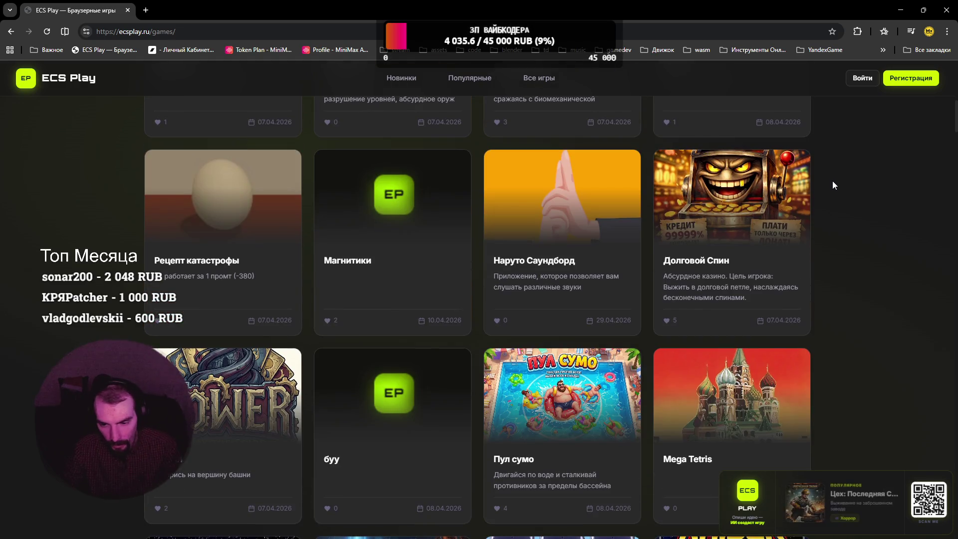
{"action": "scroll", "coordinate": [834, 182], "scroll_direction": "up", "scroll_amount": 10}
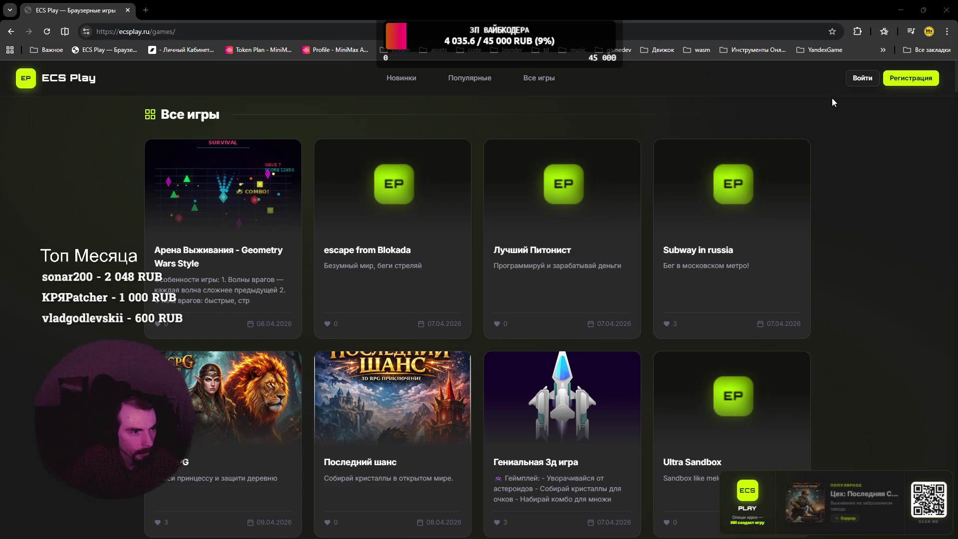
Step: Go to the ECS Play sign-in page at ecsplay.ru/login
{"action": "left_click", "coordinate": [851, 83]}
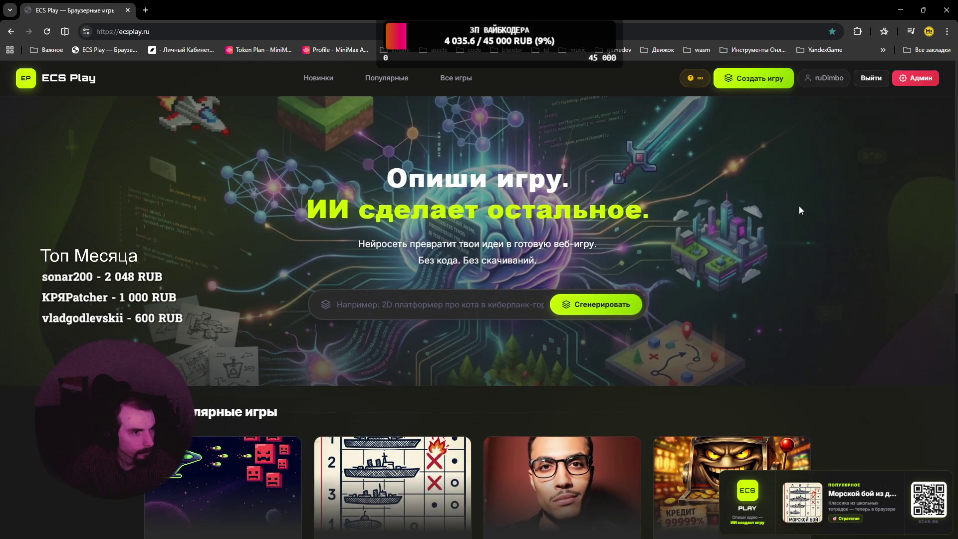
Step: Sign in and start a new game-creation chat with the message box focused
{"action": "left_click", "coordinate": [757, 86]}
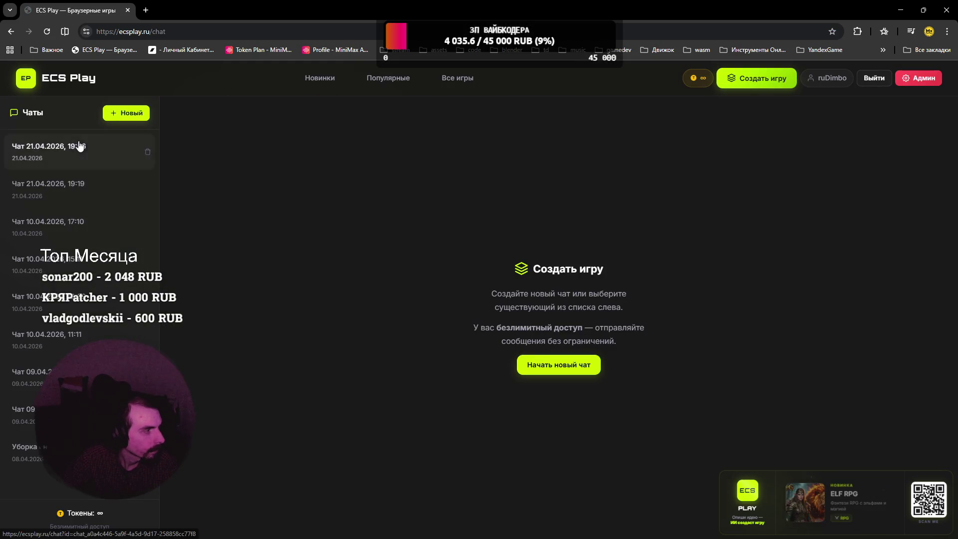
{"action": "left_click", "coordinate": [543, 369]}
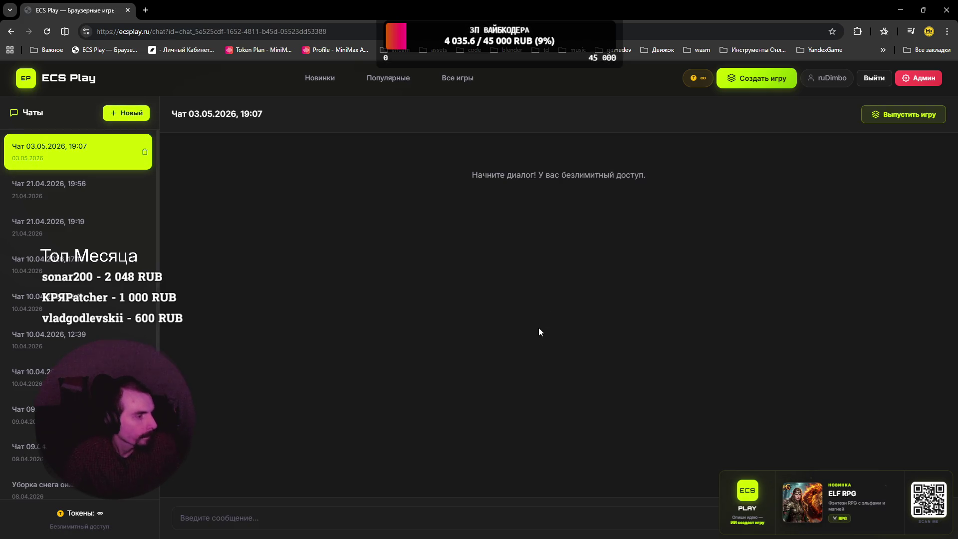
{"action": "left_click", "coordinate": [549, 522]}
Step: Write a first-person city shooter prompt with 3 weapons, jumping and humanoid enemy types, and send it
{"action": "type", "text": "lenth"}
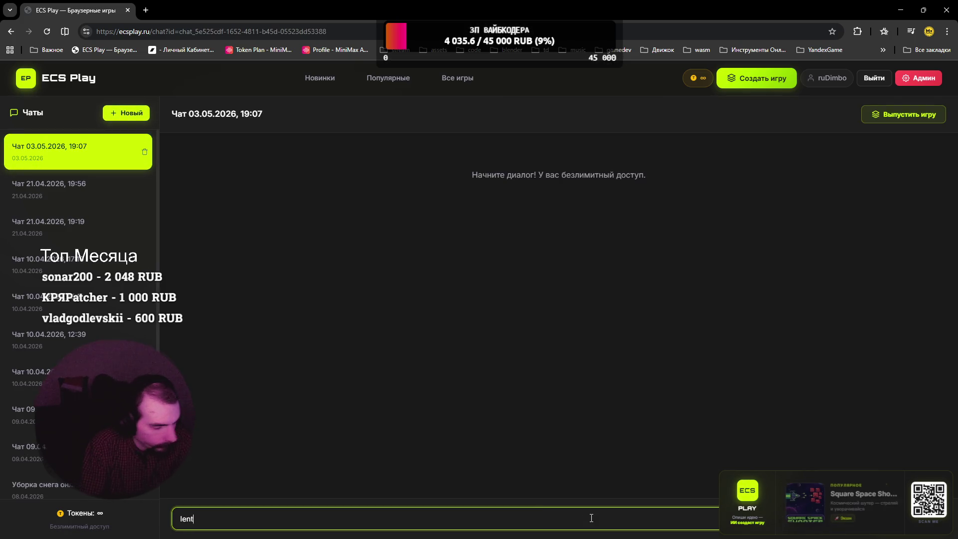
{"action": "key", "text": "ctrl+a"}
{"action": "type", "text": "шутер по"}
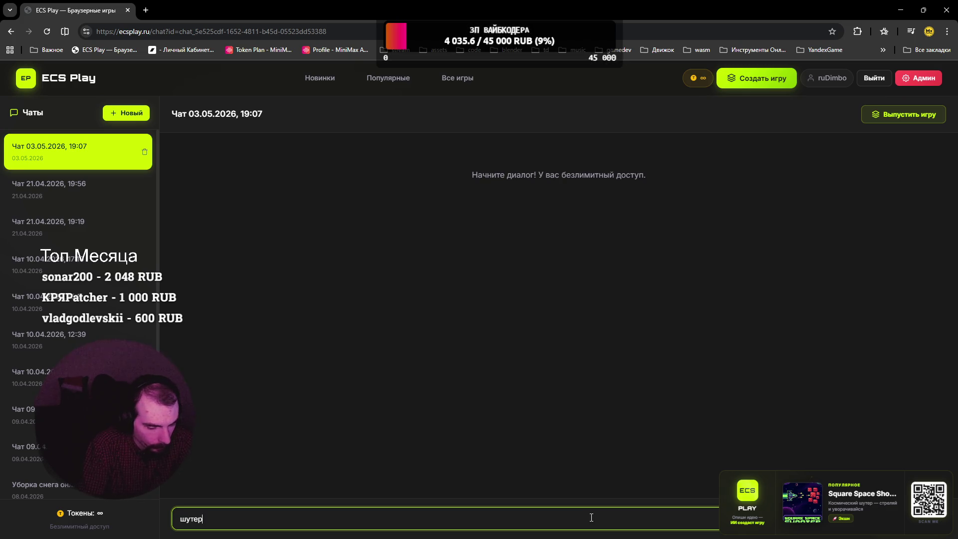
{"action": "key", "text": "BackSpace"}
{"action": "key", "text": "BackSpace"}
{"action": "type", "text": "первого лица "}
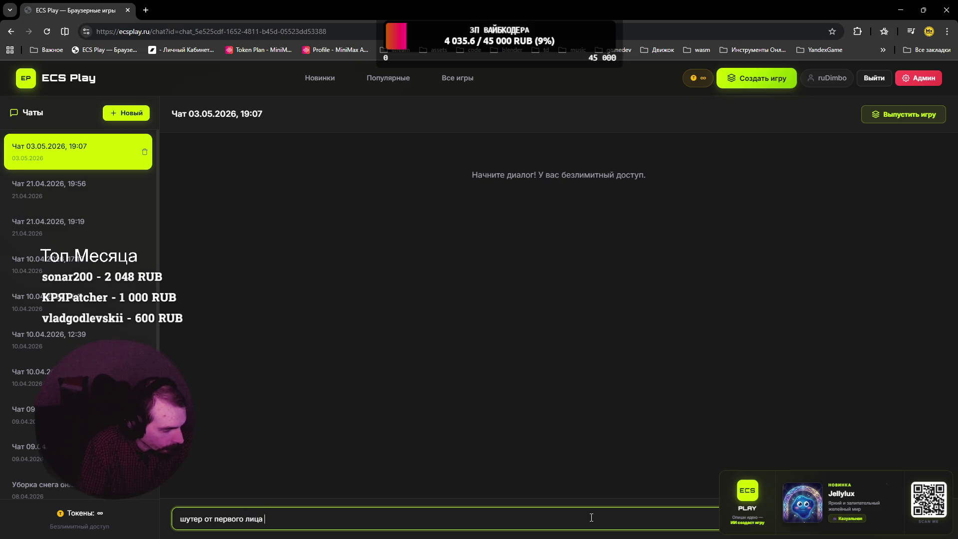
{"action": "type", "text": ", враги"}
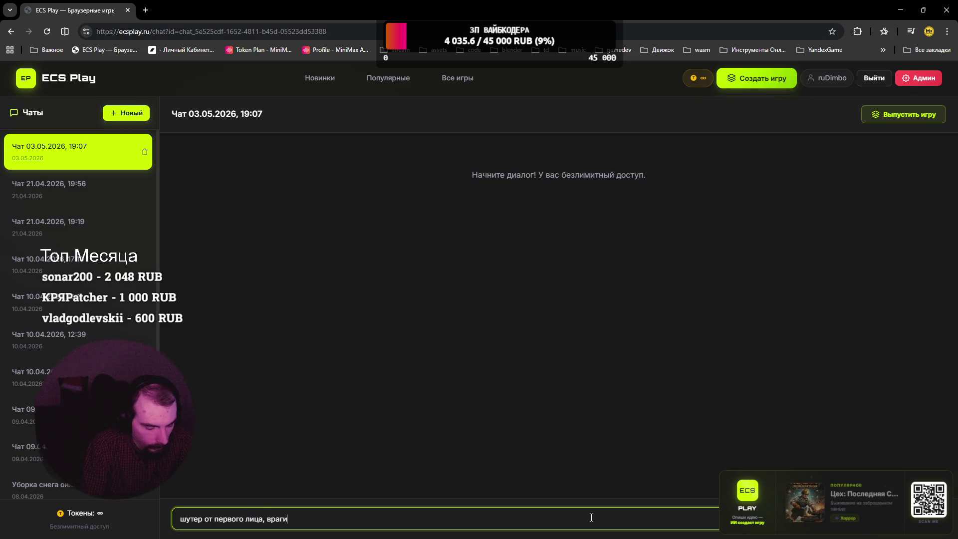
{"action": "type", "text": " нападаю"}
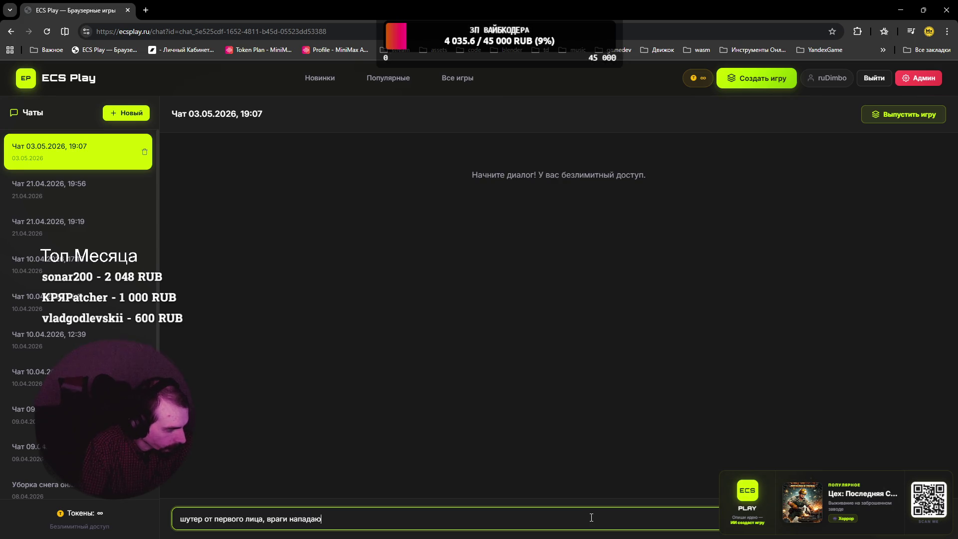
{"action": "type", "text": "т на игрока."}
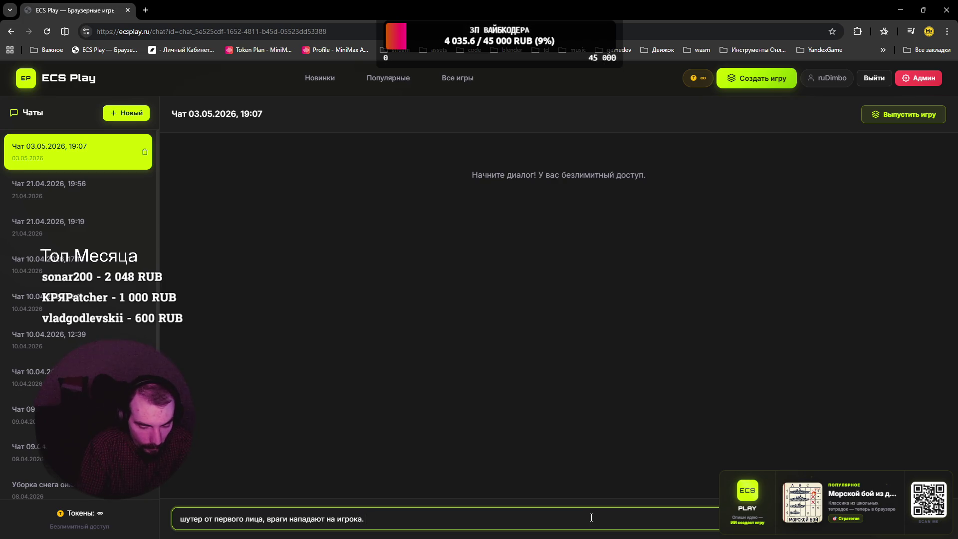
{"action": "type", "text": "Уровен"}
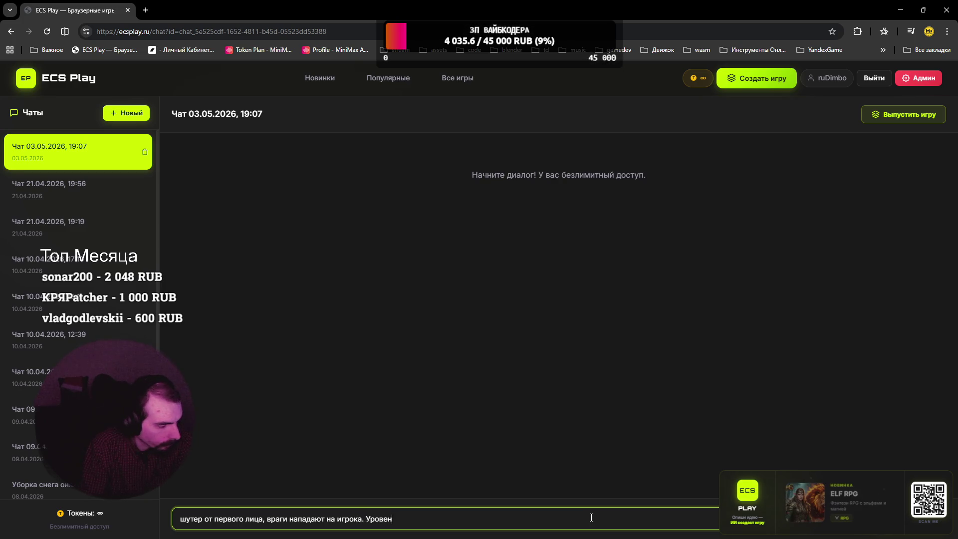
{"action": "type", "text": "ь - арена"}
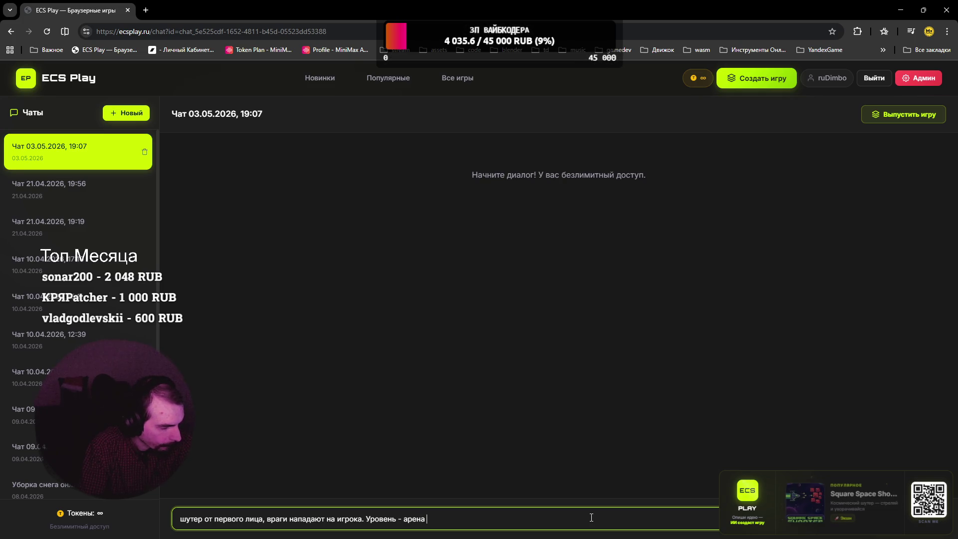
{"action": "type", "text": "с "}
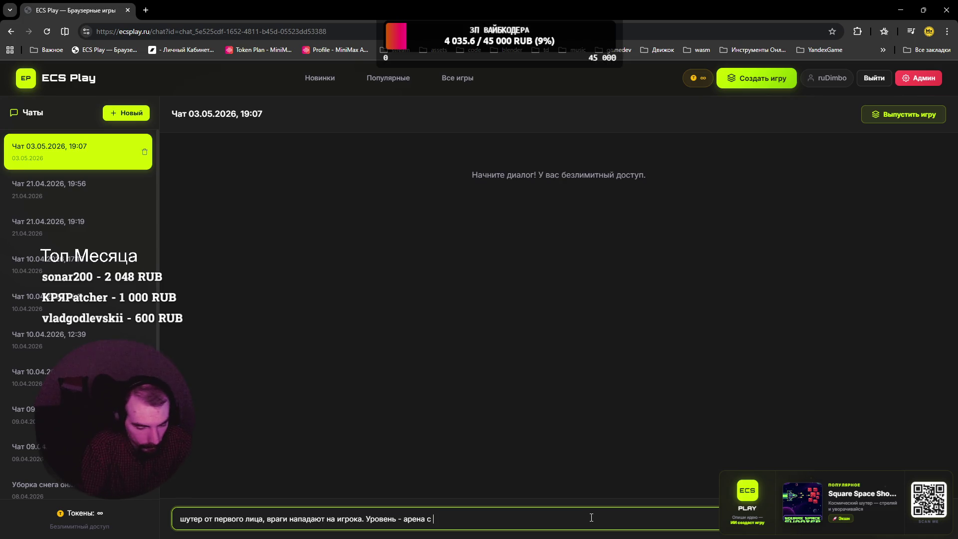
{"action": "type", "text": "объекта"}
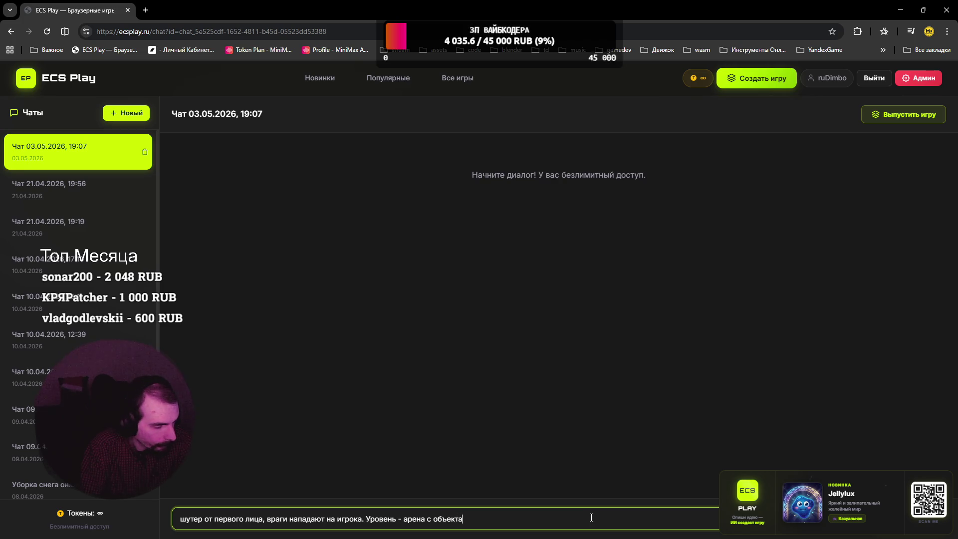
{"action": "key", "text": "BackSpace"}
{"action": "key", "text": "BackSpace"}
{"action": "key", "text": "BackSpace"}
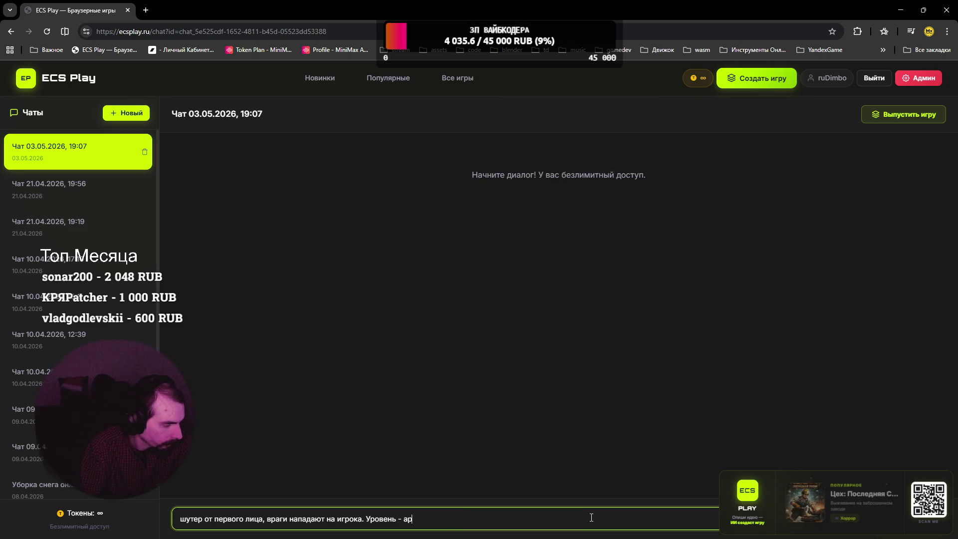
{"action": "type", "text": "горо"}
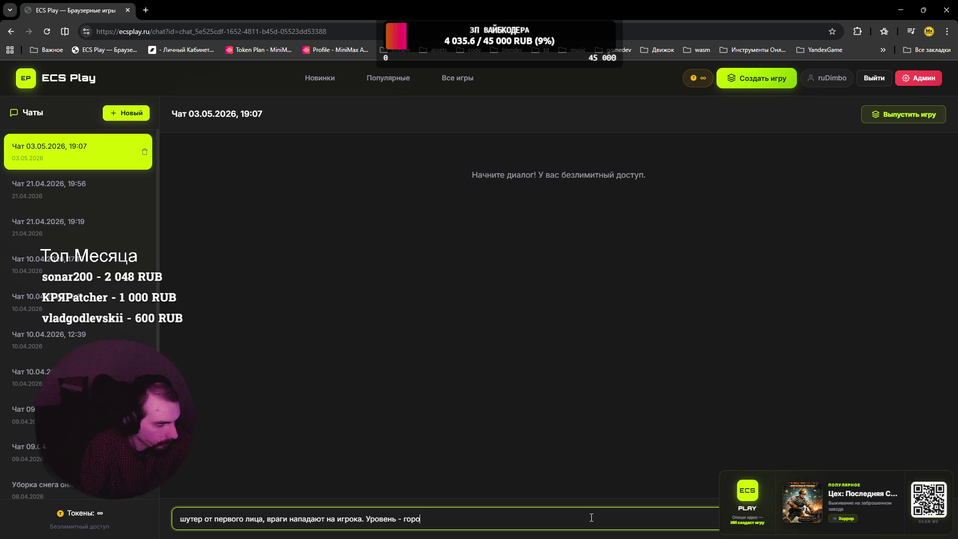
{"action": "type", "text": "д. 3 вида ор"}
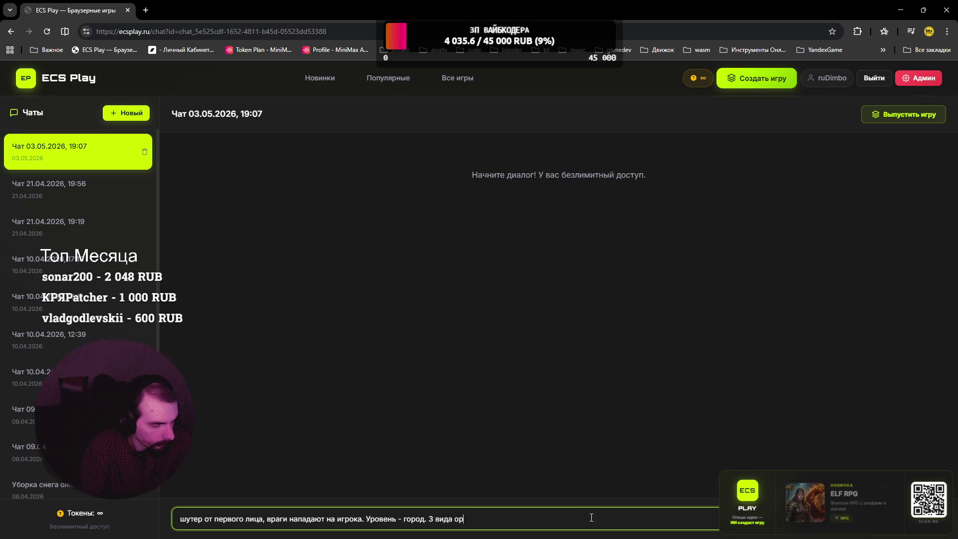
{"action": "type", "text": "ужия."}
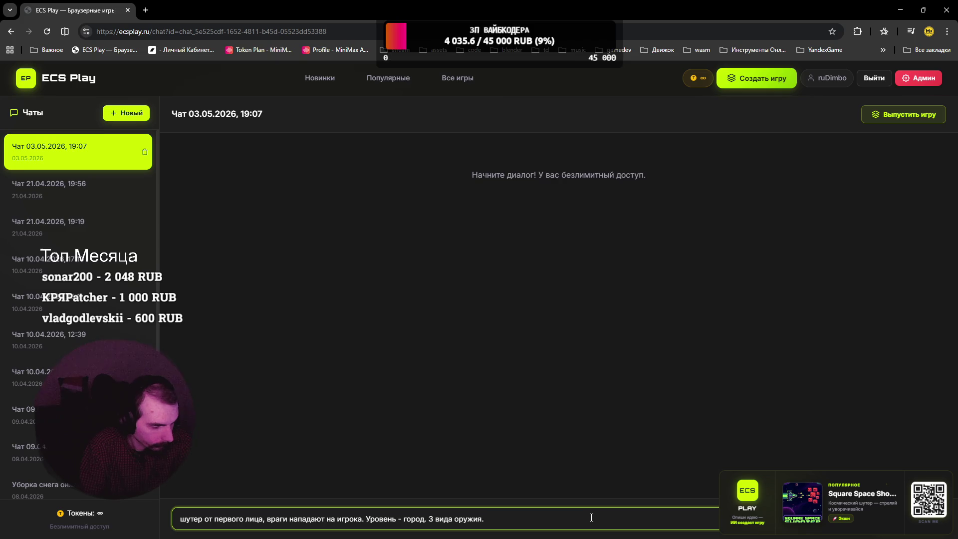
{"action": "type", "text": "Можно "}
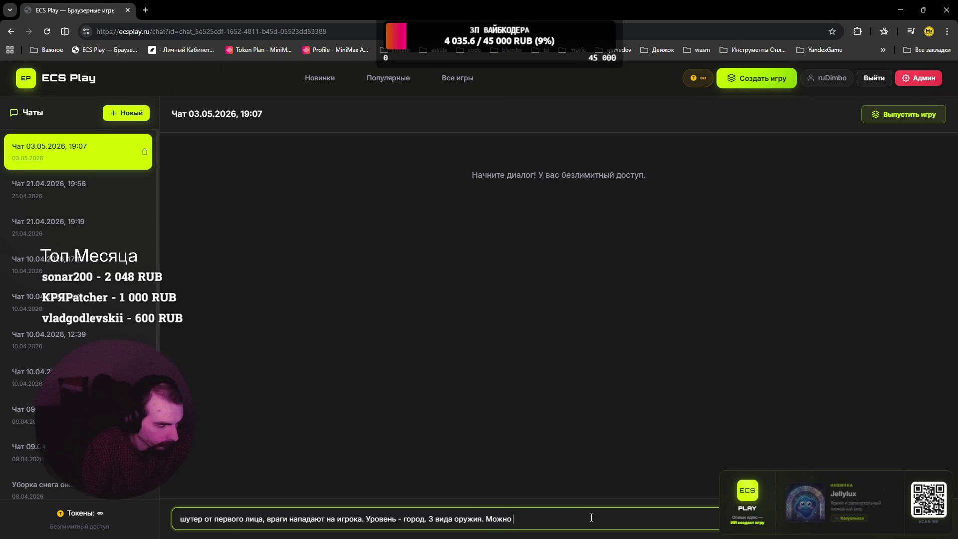
{"action": "type", "text": "прыгать. "}
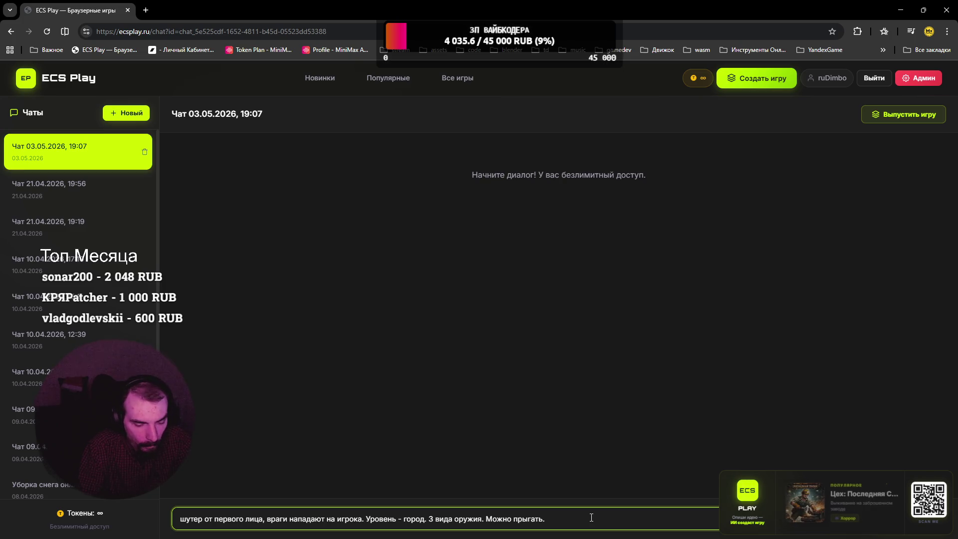
{"action": "type", "text": "Р"}
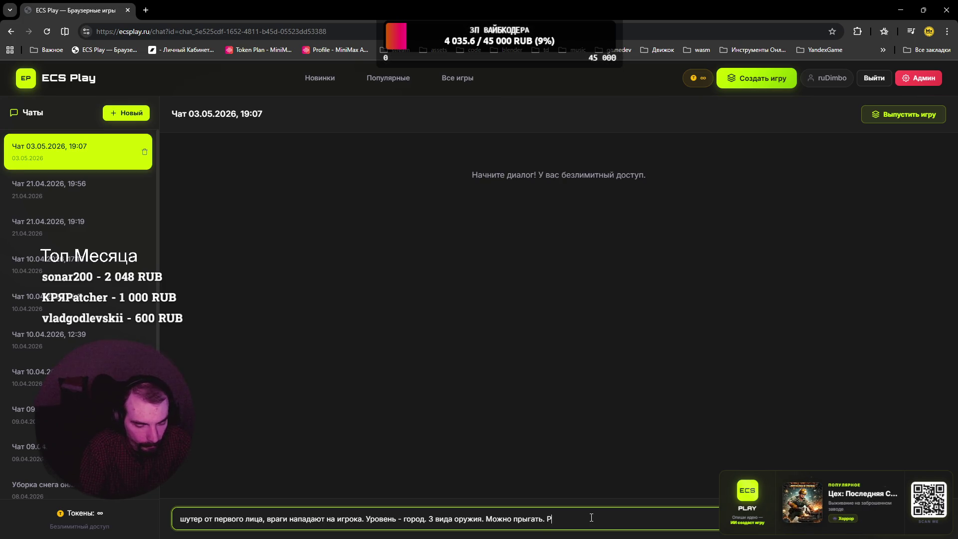
{"action": "type", "text": "азн"}
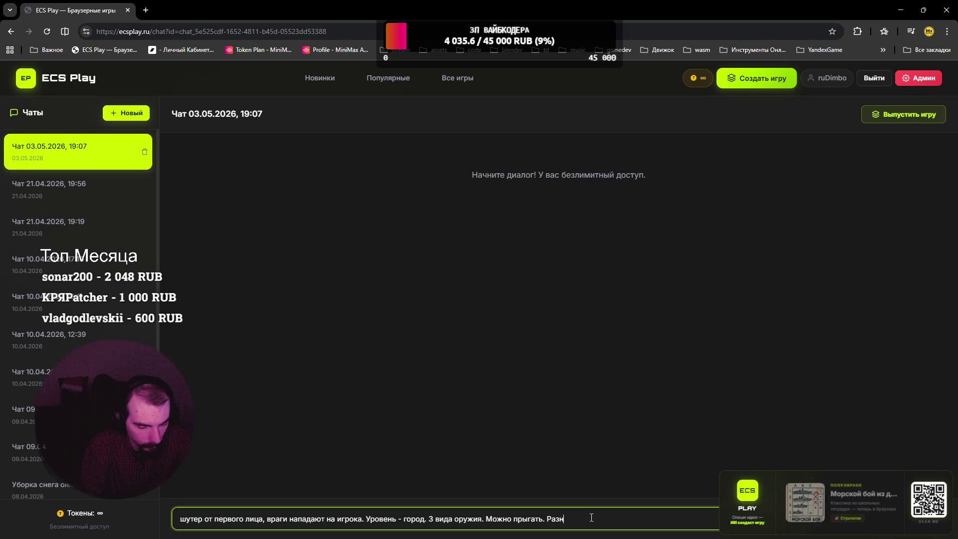
{"action": "type", "text": "ые типы вра"}
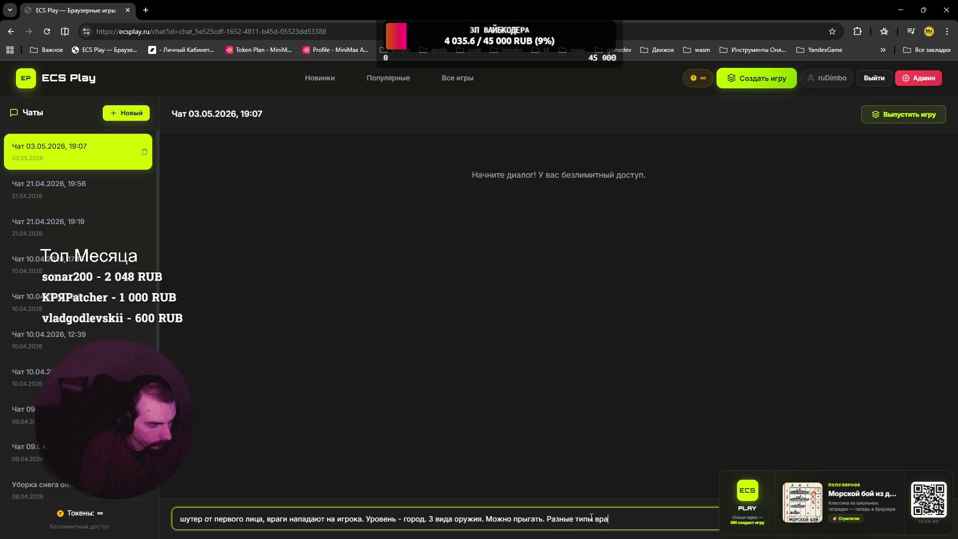
{"action": "type", "text": "гов гума"}
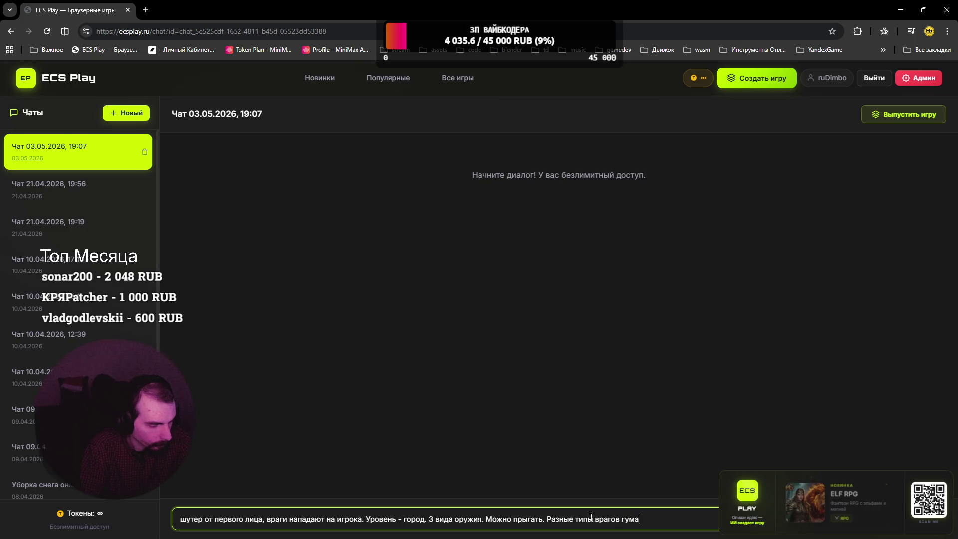
{"action": "type", "text": "ноидных"}
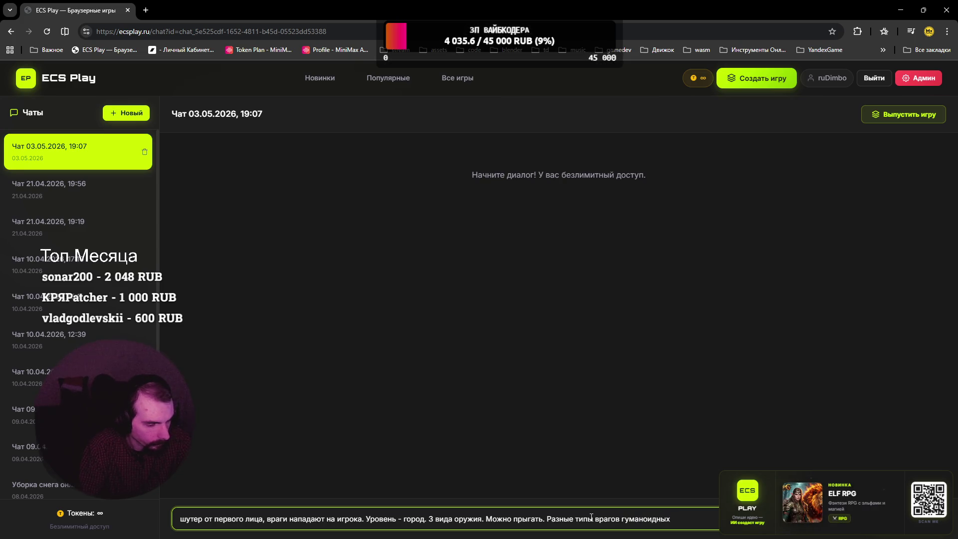
{"action": "key", "text": "Return"}
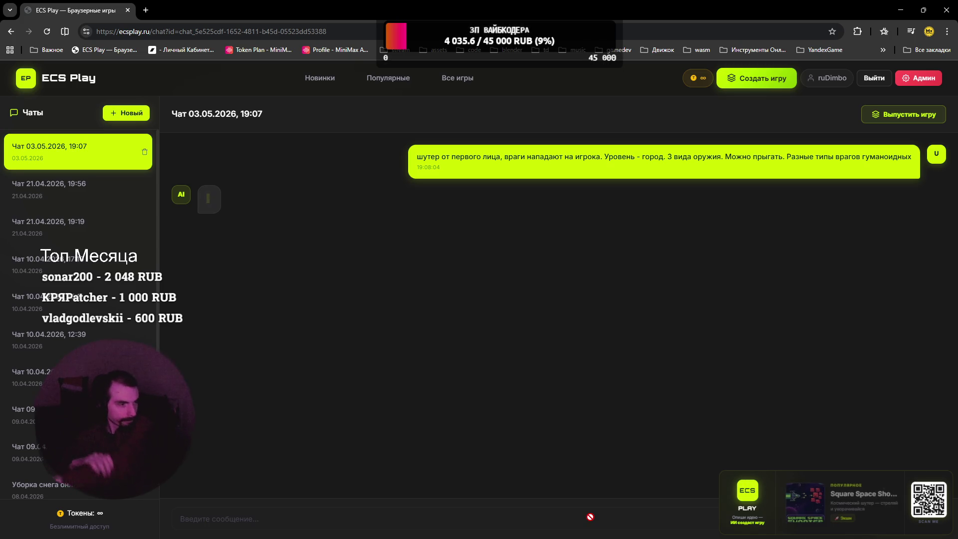
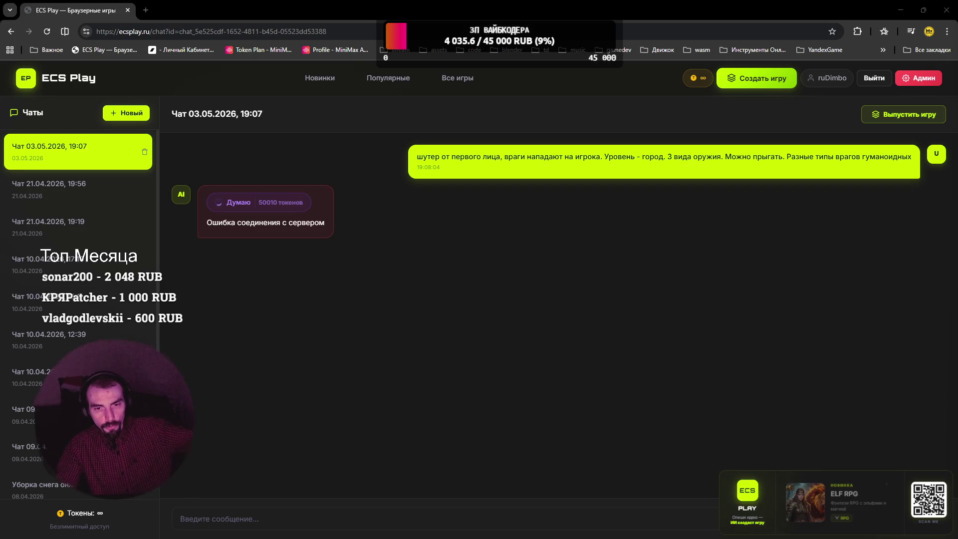
Step: Reload the chat page after the server error and sign back in to the ecsplay.ru home page
{"action": "key", "text": "F5"}
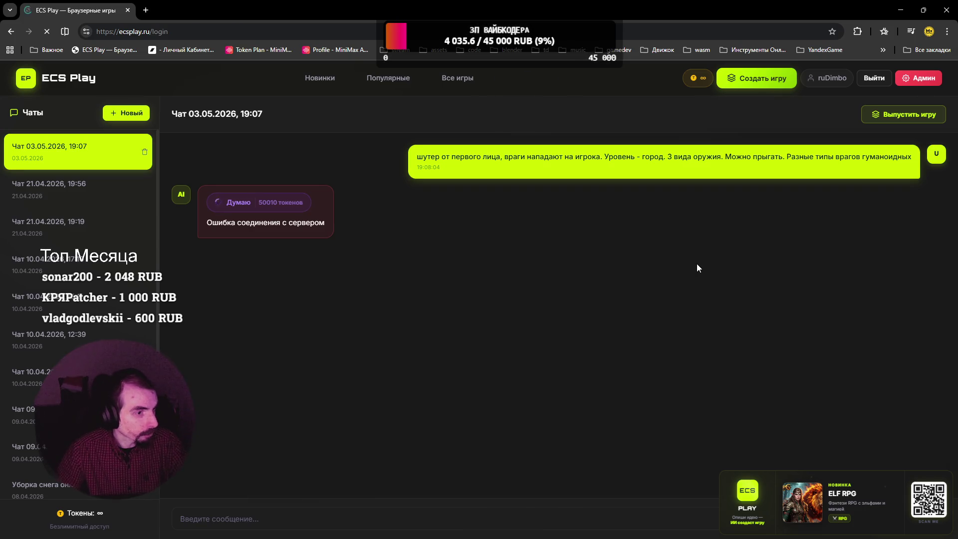
{"action": "left_click", "coordinate": [563, 292]}
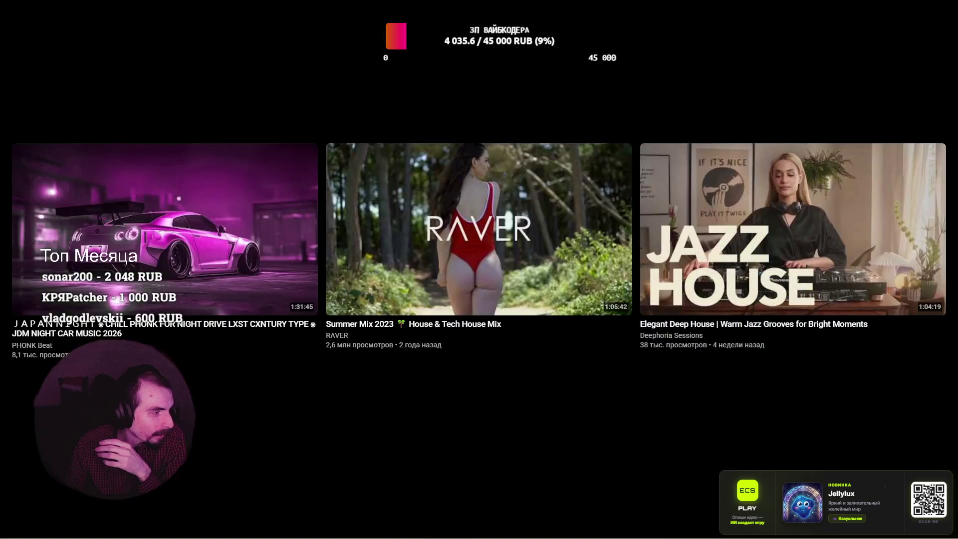
Step: Play the RAVER 'Summer Mix 2023' House & Tech House video from the fullscreen end-screen grid
{"action": "left_click", "coordinate": [417, 222]}
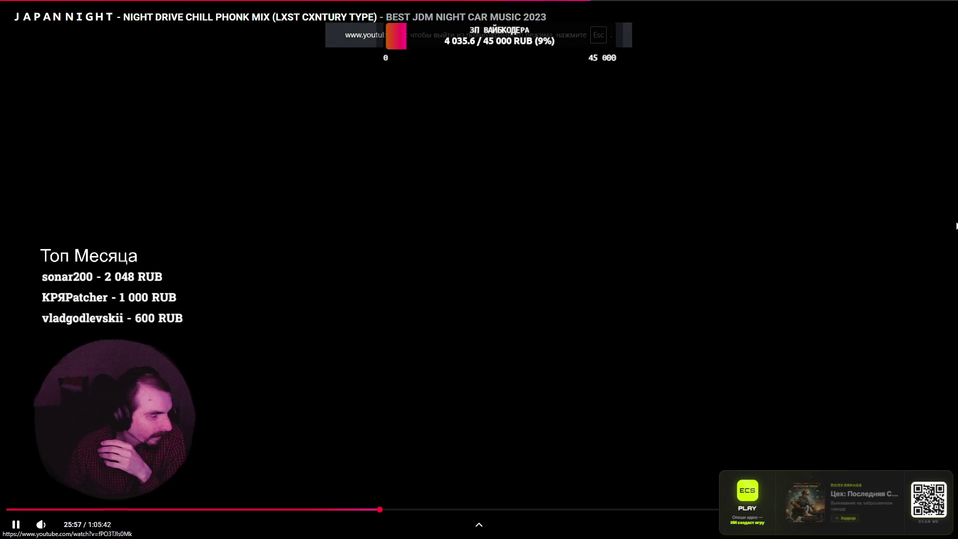